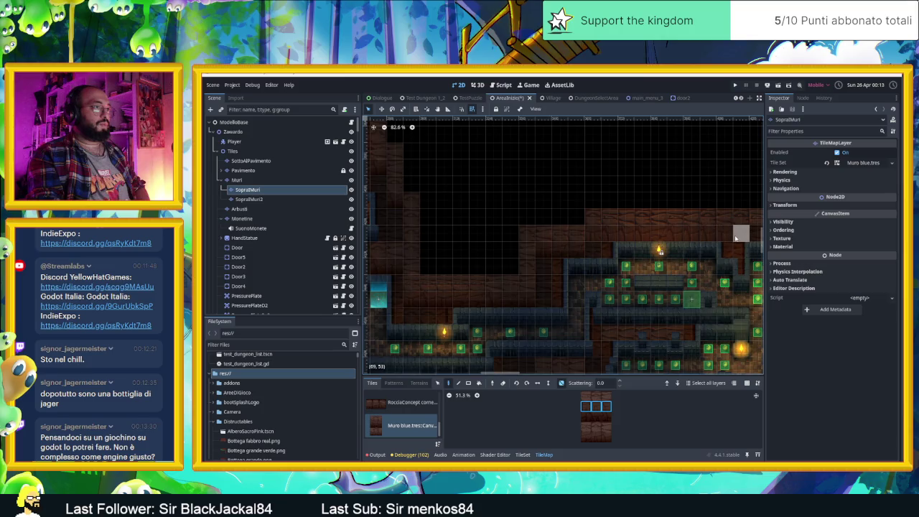
Pan to the other dungeon rooms and select a row of three wall tiles in the atlas
drag(722, 235, 592, 238)
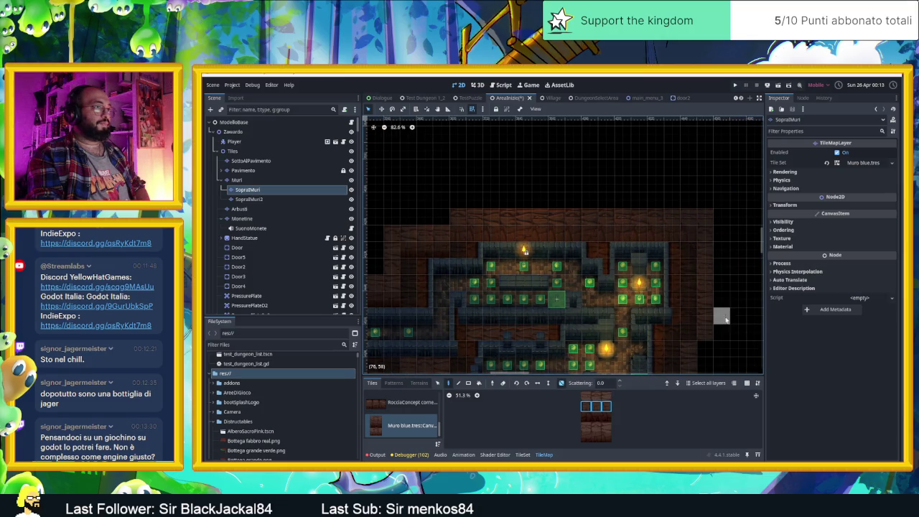
scroll(679, 287, down, 3)
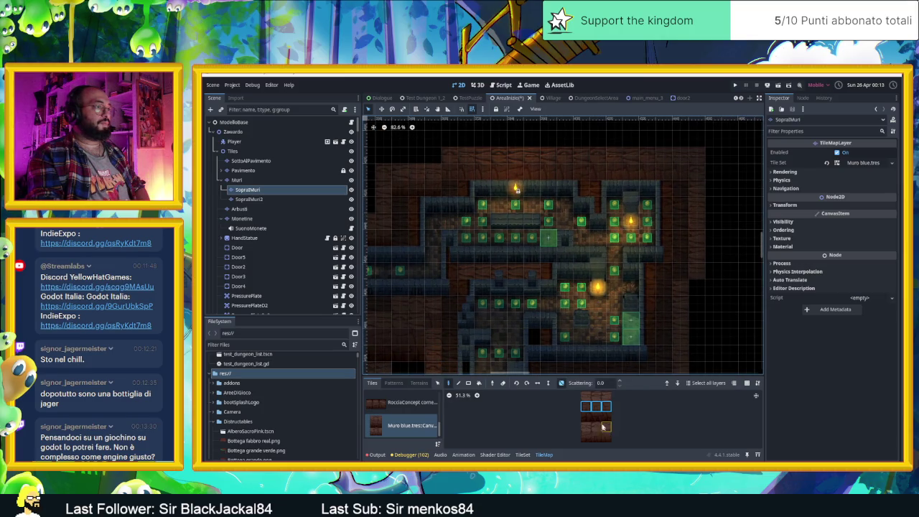
click(586, 417)
drag(602, 409, 604, 413)
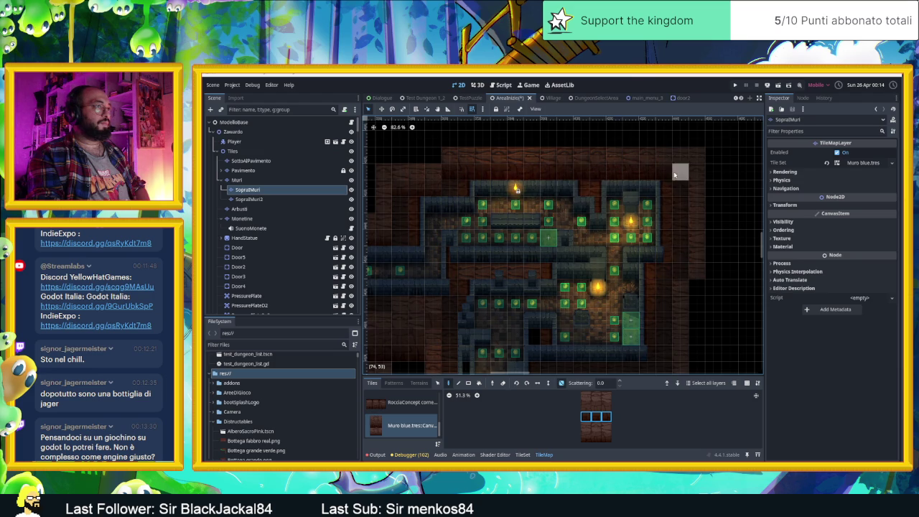
drag(606, 436, 588, 437)
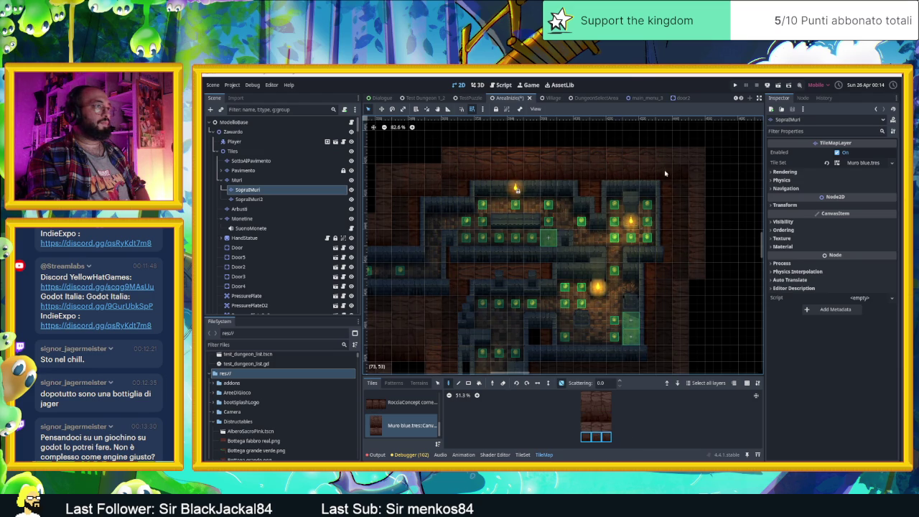
scroll(714, 261, down, 5)
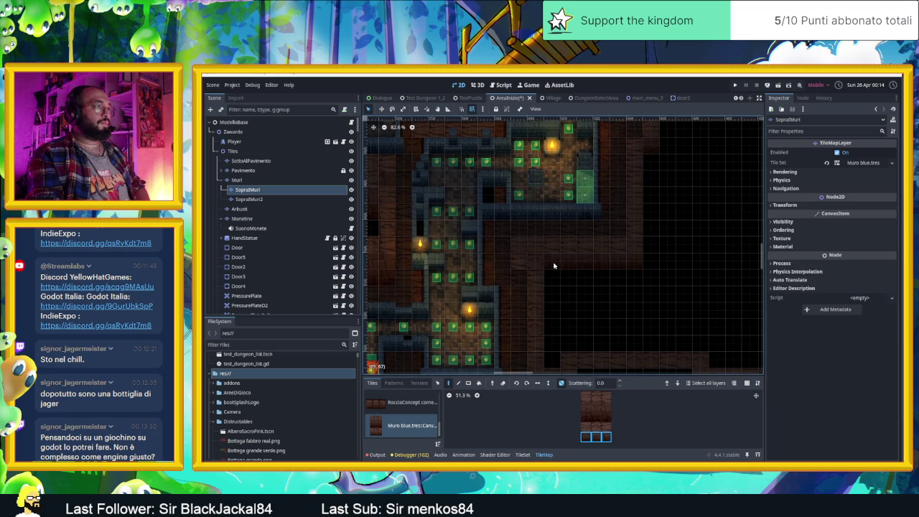
scroll(650, 316, down, 4)
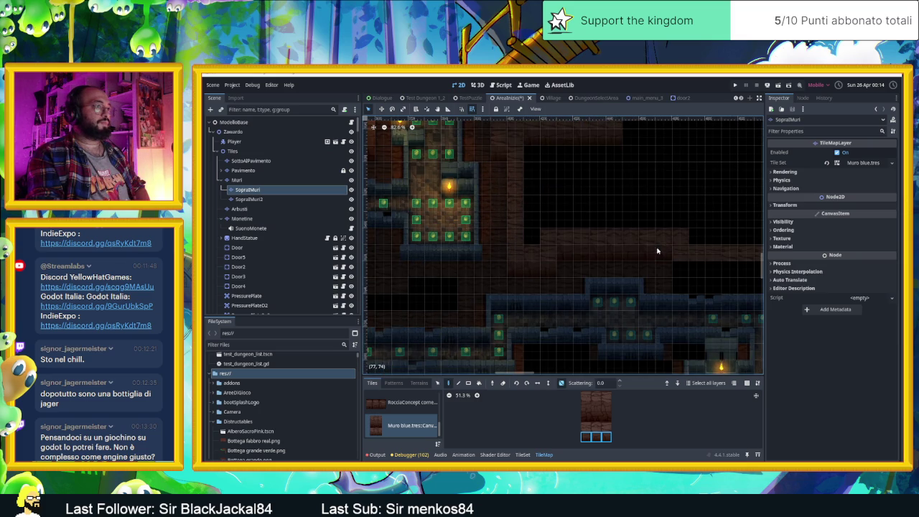
scroll(596, 255, up, 5)
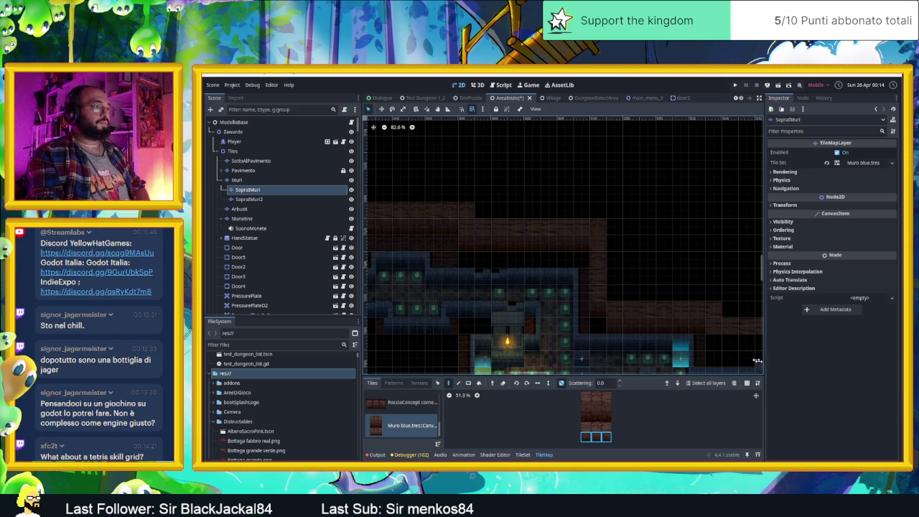
scroll(595, 263, down, 2)
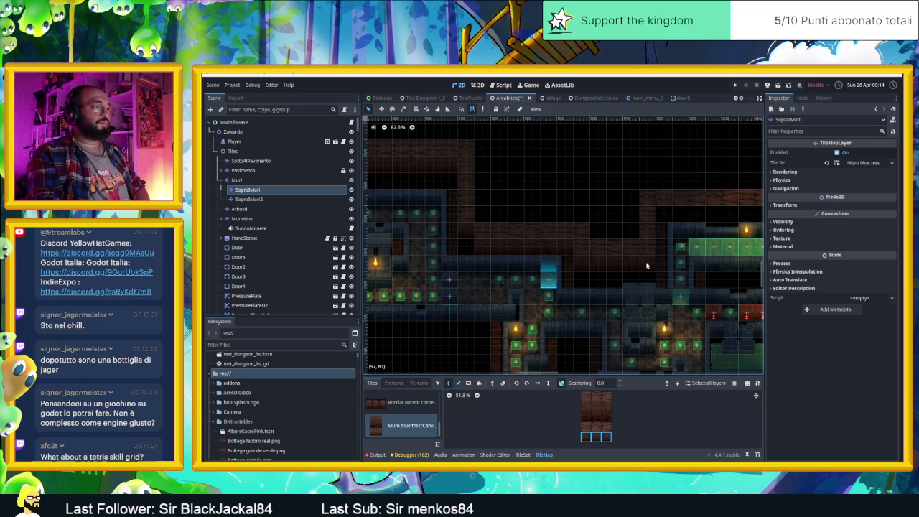
scroll(577, 247, right, 3)
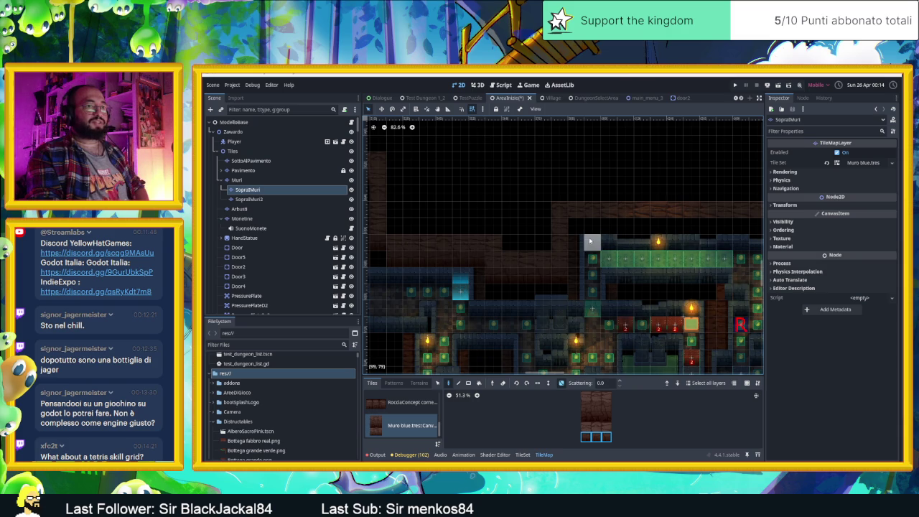
scroll(589, 243, right, 3)
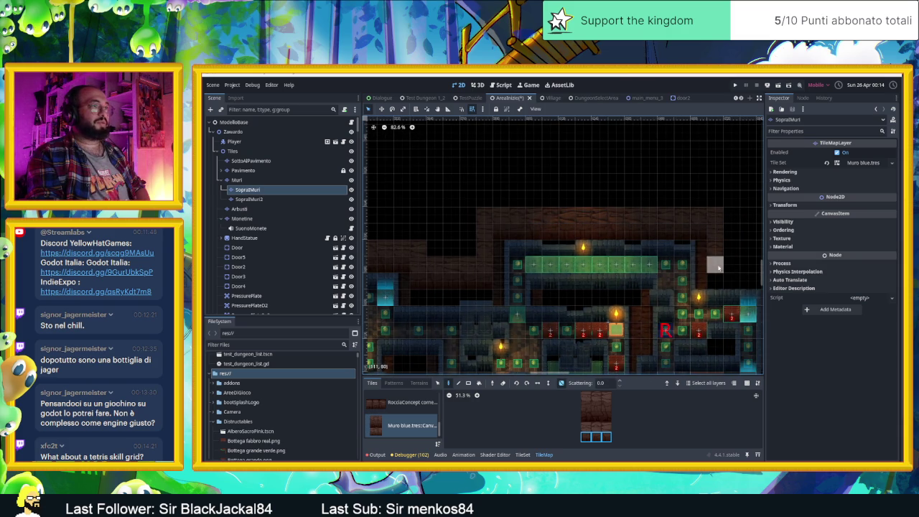
scroll(714, 266, right, 6)
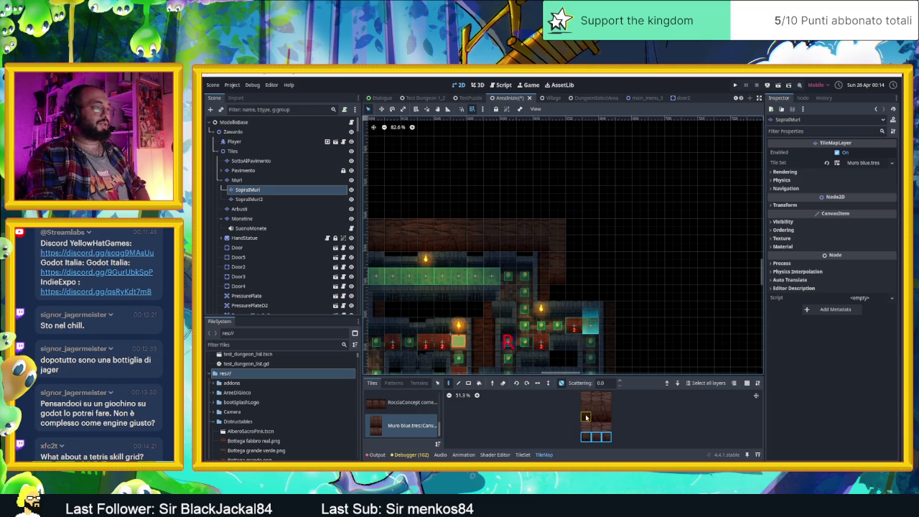
Paint a 2x3 brown wall block beside the eastern room, then pick a three-tile horizontal strip
drag(586, 418, 608, 395)
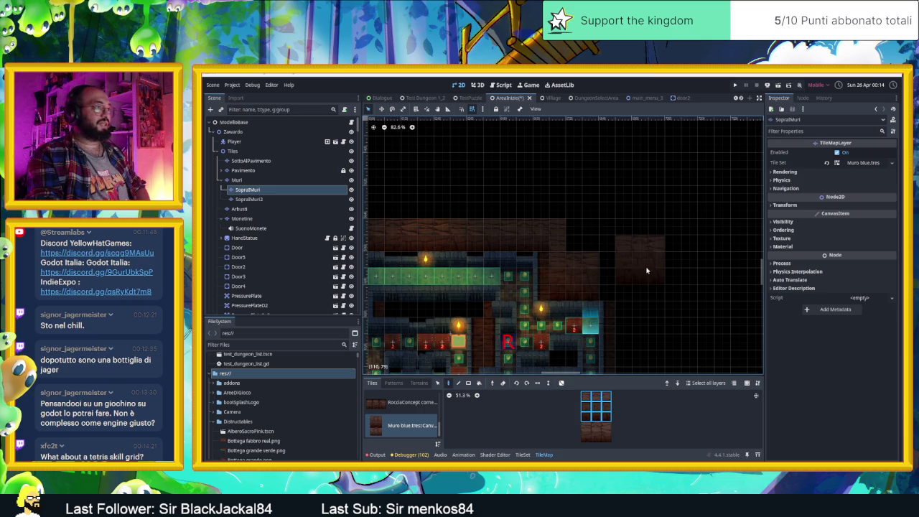
click(625, 274)
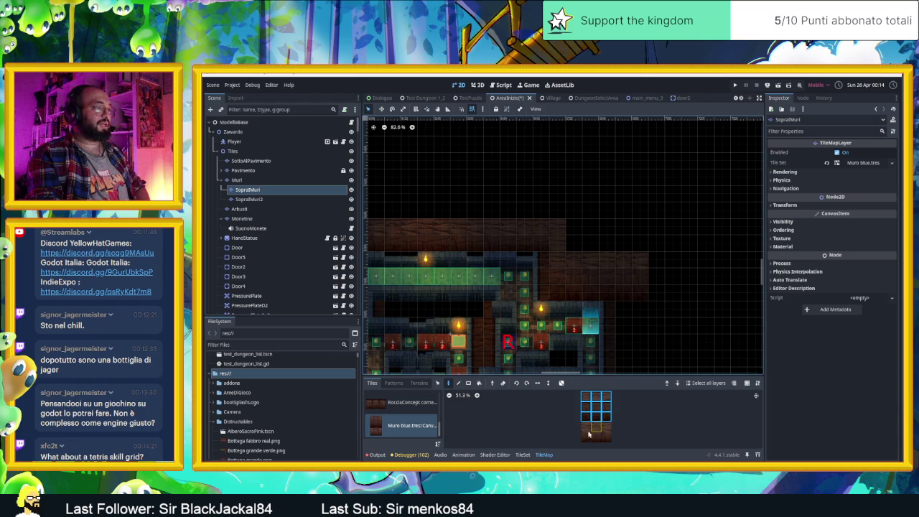
click(585, 416)
drag(586, 400, 586, 396)
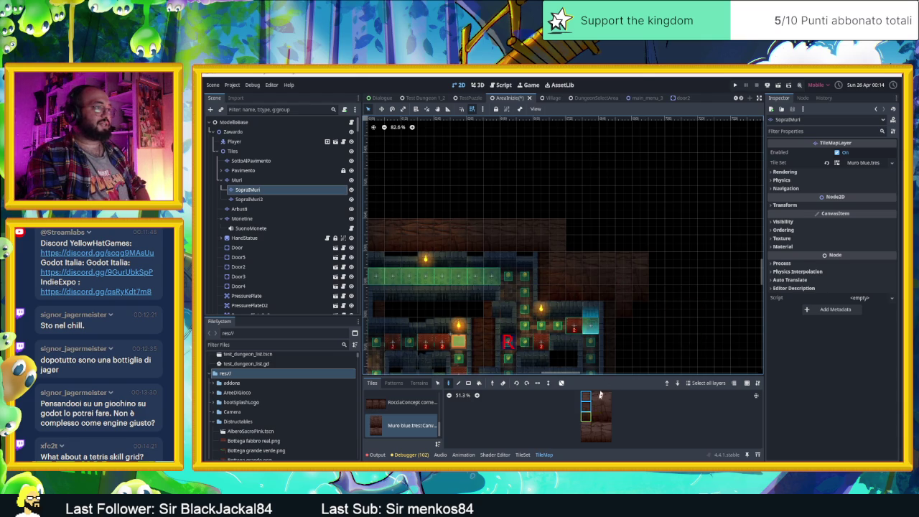
scroll(648, 327, down, 3)
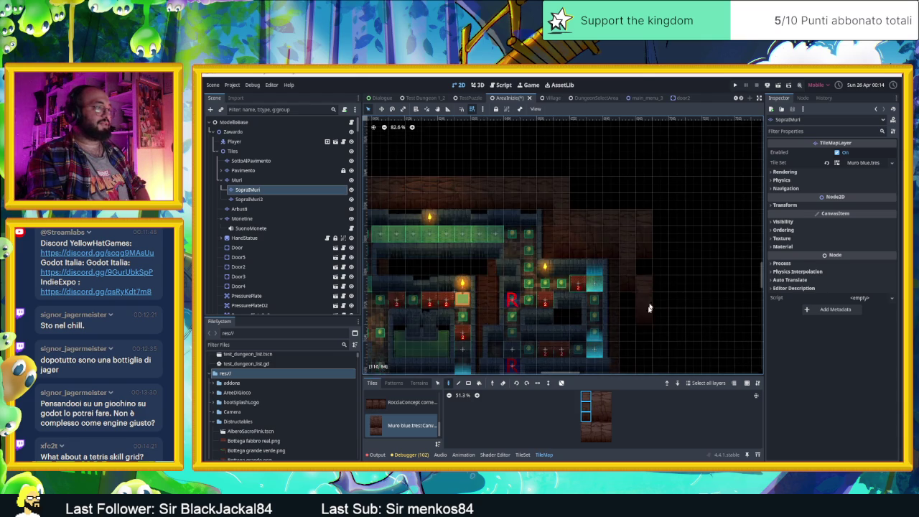
drag(587, 397, 607, 396)
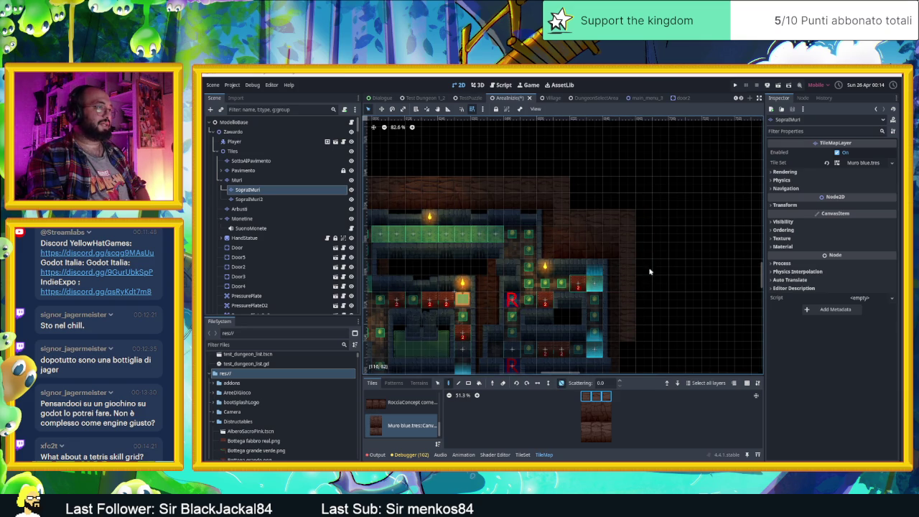
Try two-row and 3x3 wall blocks, ending with a row of three wall tiles selected
drag(595, 441, 609, 438)
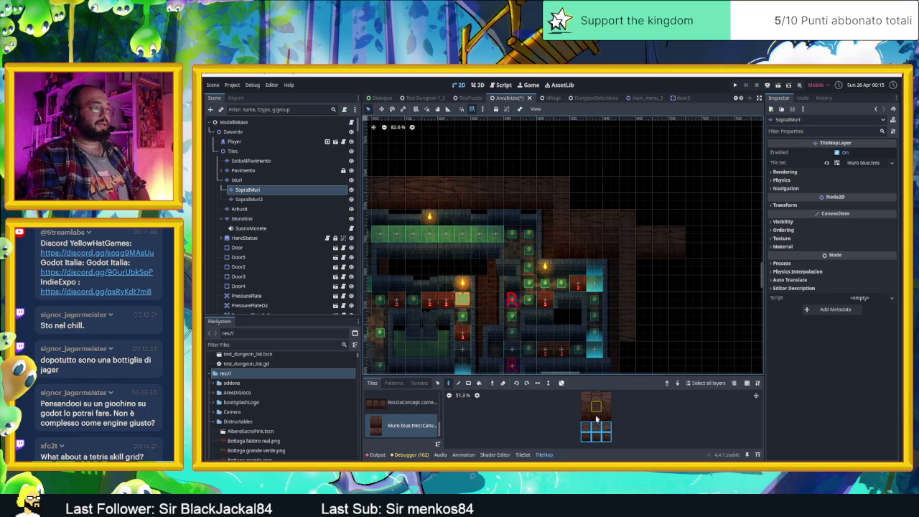
scroll(675, 273, down, 5)
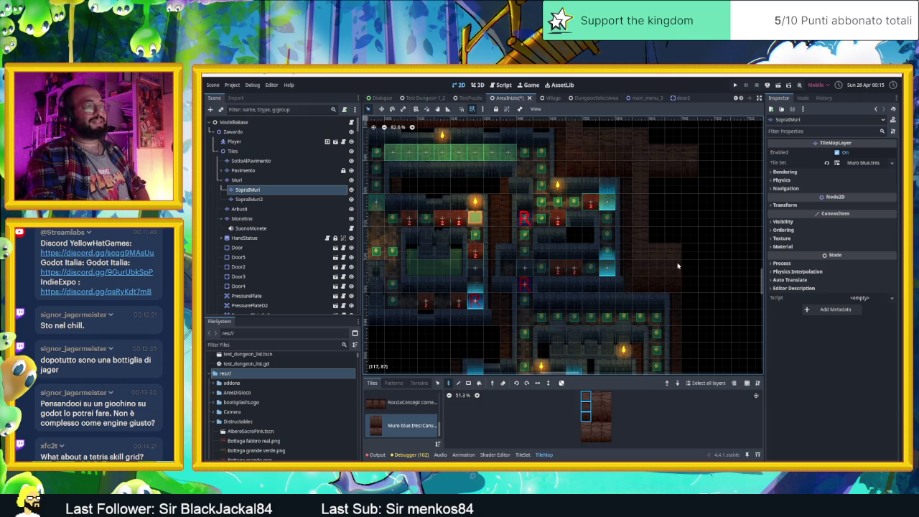
drag(585, 394, 609, 420)
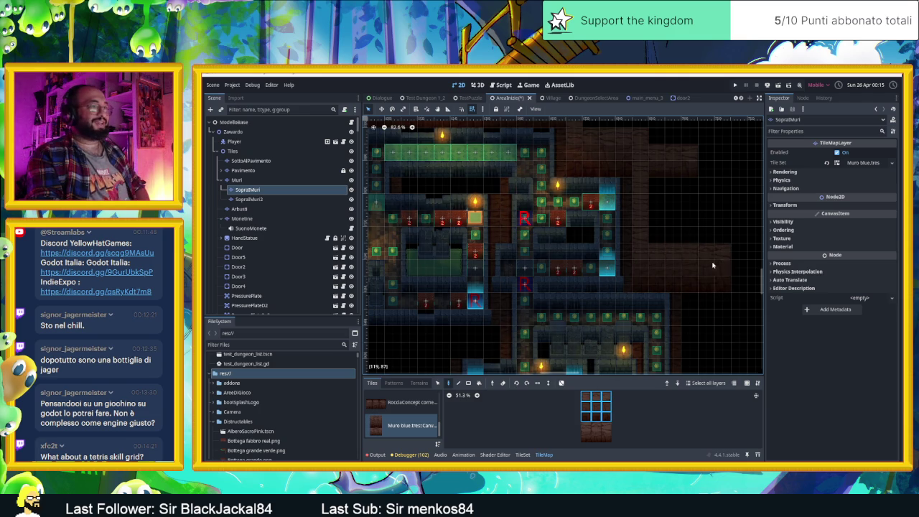
click(585, 407)
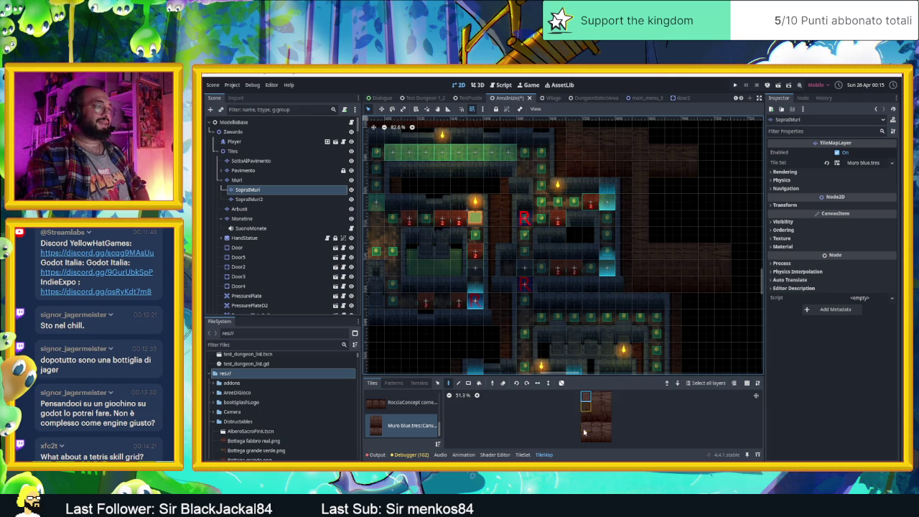
drag(618, 432, 611, 429)
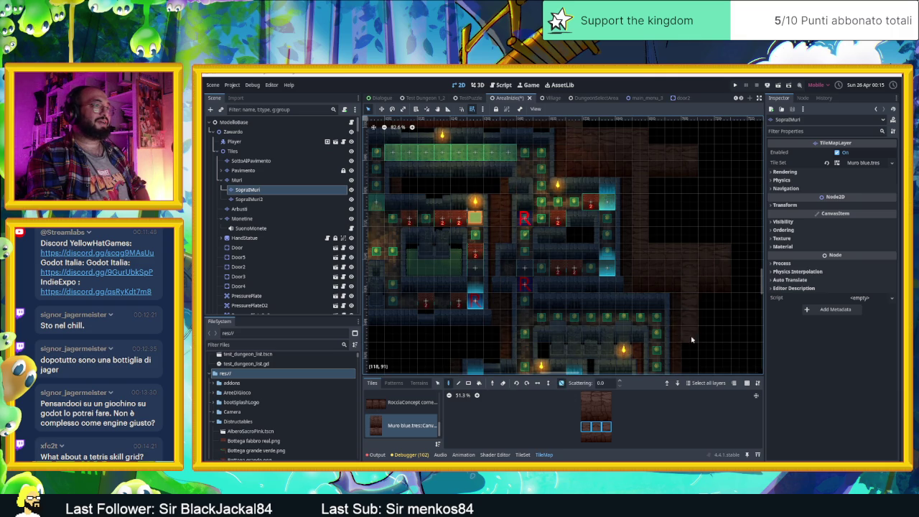
Select a wider wall block at the atlas top and turn off the random-tile dice toggle
scroll(679, 237, down, 3)
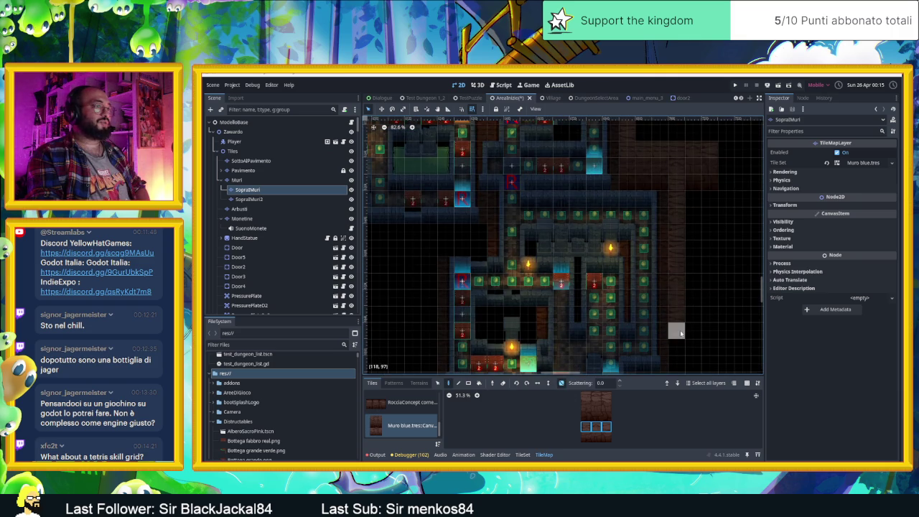
scroll(681, 253, down, 3)
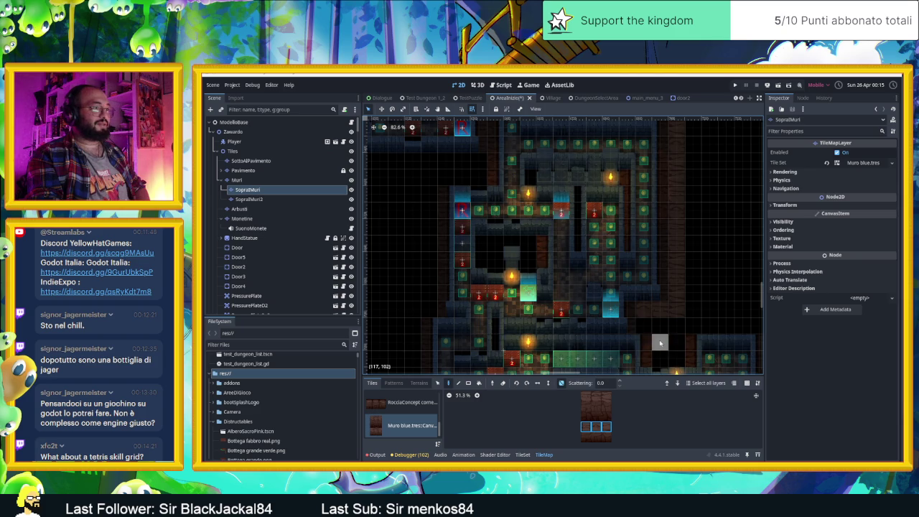
scroll(690, 309, right, 3)
scroll(690, 309, down, 1)
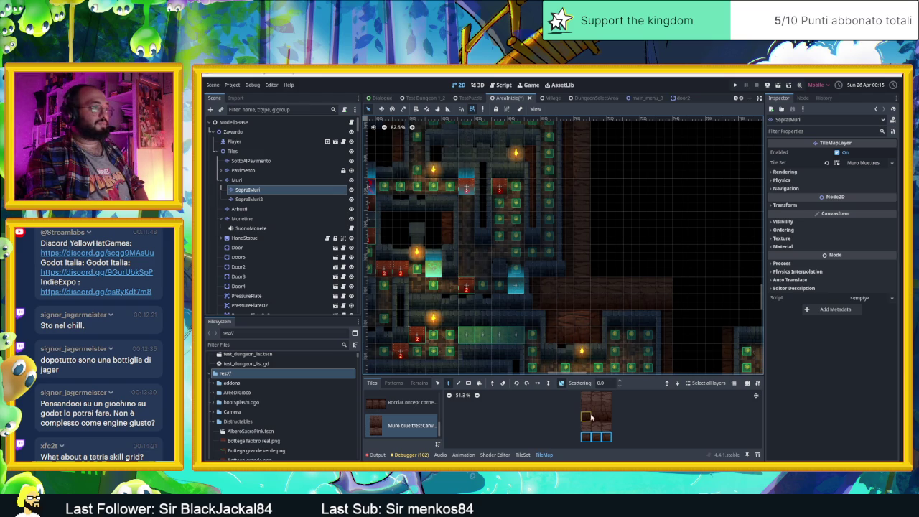
drag(587, 414, 607, 420)
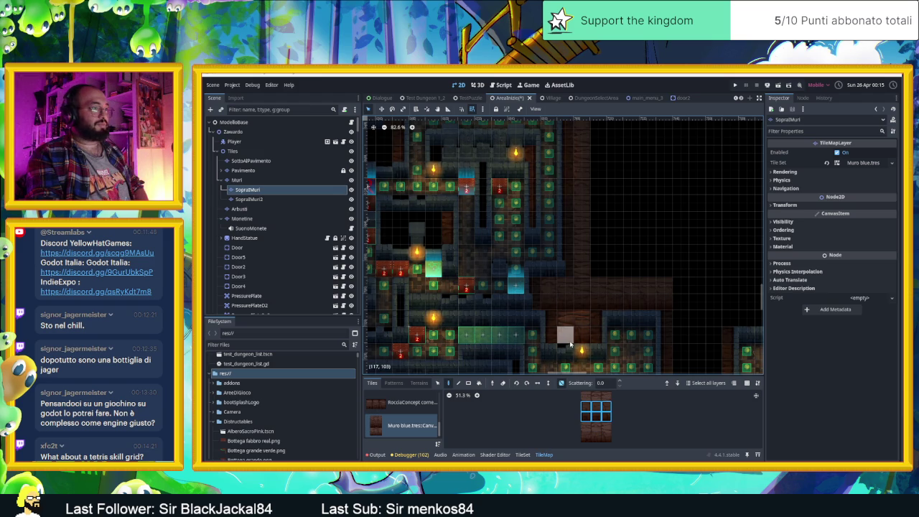
click(562, 382)
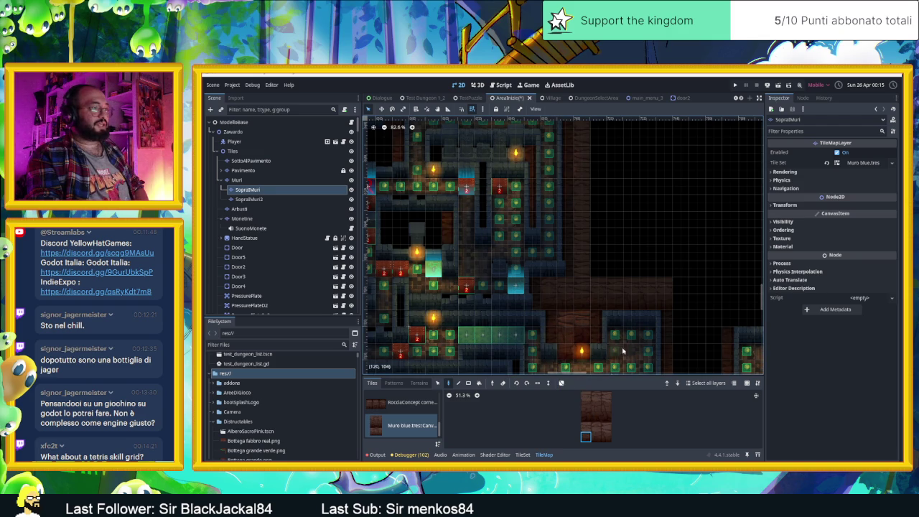
scroll(614, 364, up, 4)
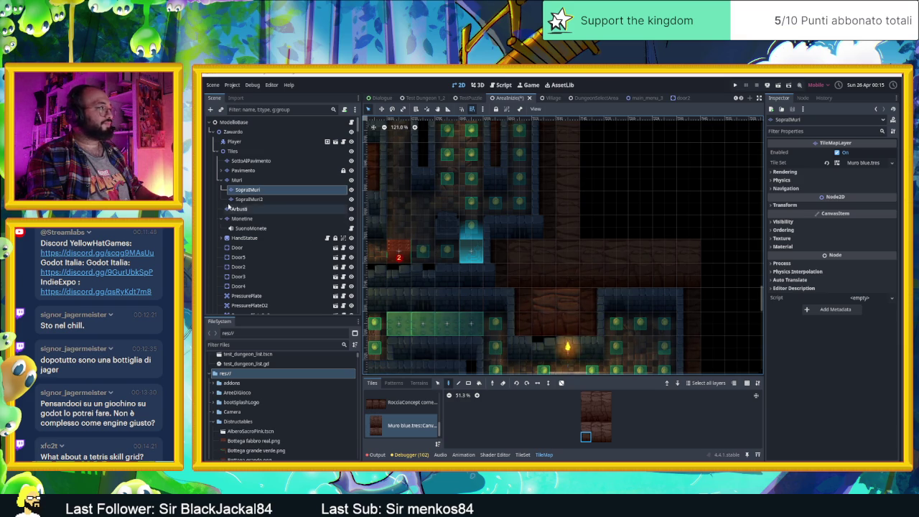
Pick an under-floor tile on SottoAlPavimento, then return to the SopraMuri layer
click(247, 161)
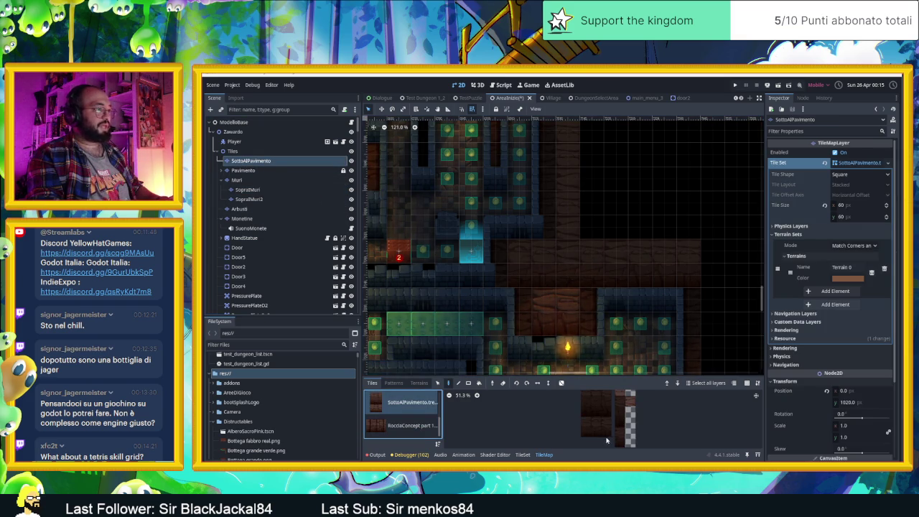
click(606, 432)
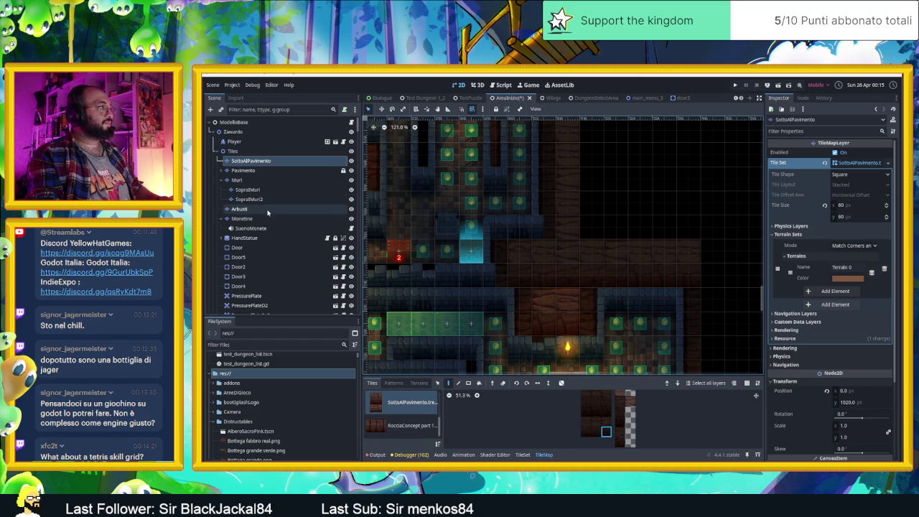
click(251, 189)
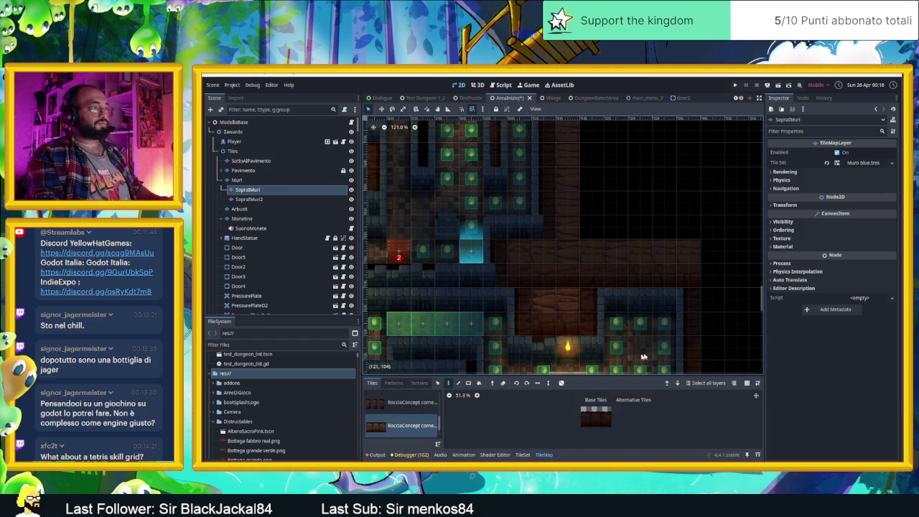
scroll(406, 416, down, 4)
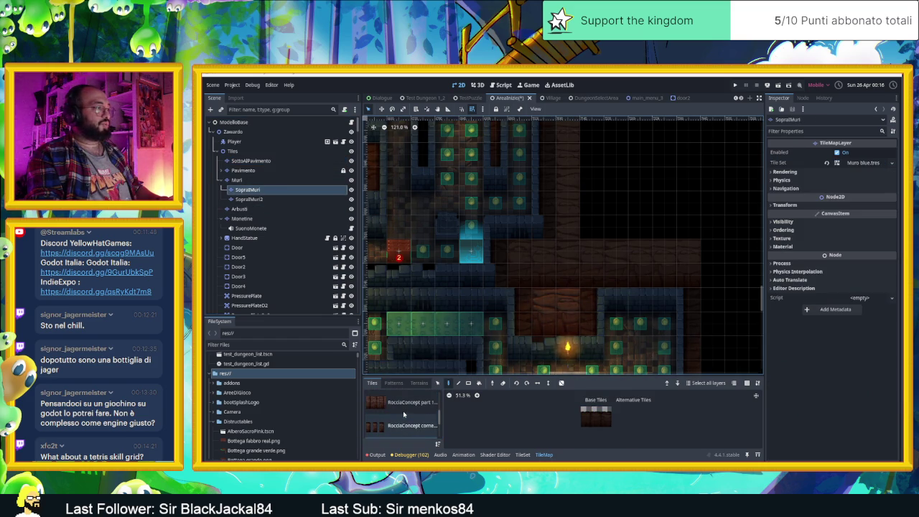
scroll(397, 411, up, 4)
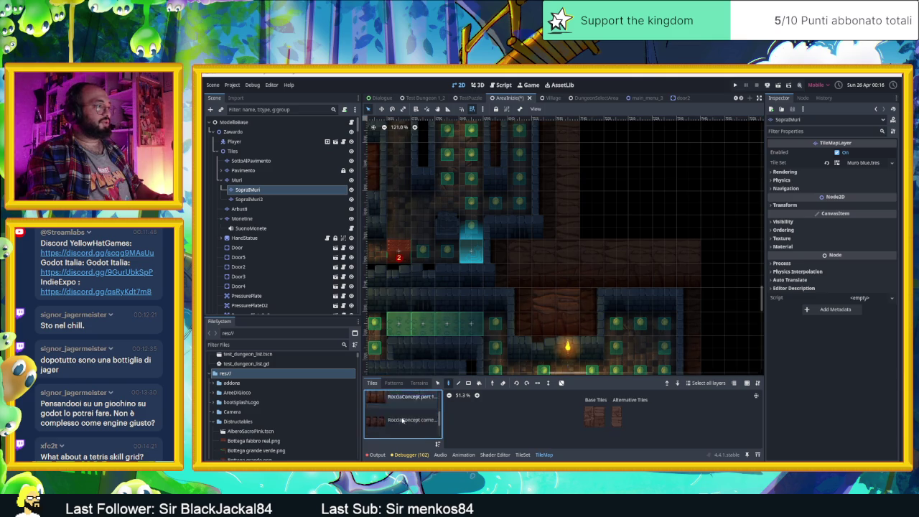
Choose the Muro blue.tres source and select a strip of three wall tiles
scroll(329, 260, down, 1)
click(389, 421)
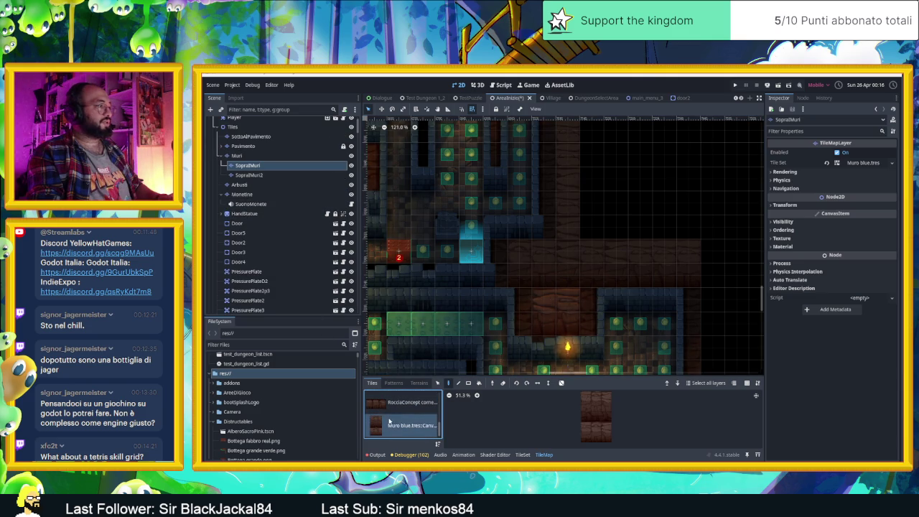
click(585, 399)
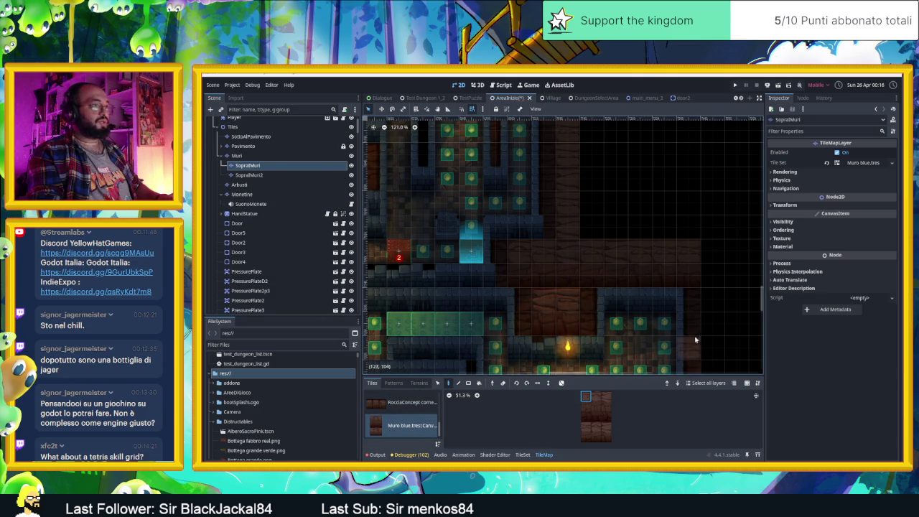
drag(716, 261, 713, 293)
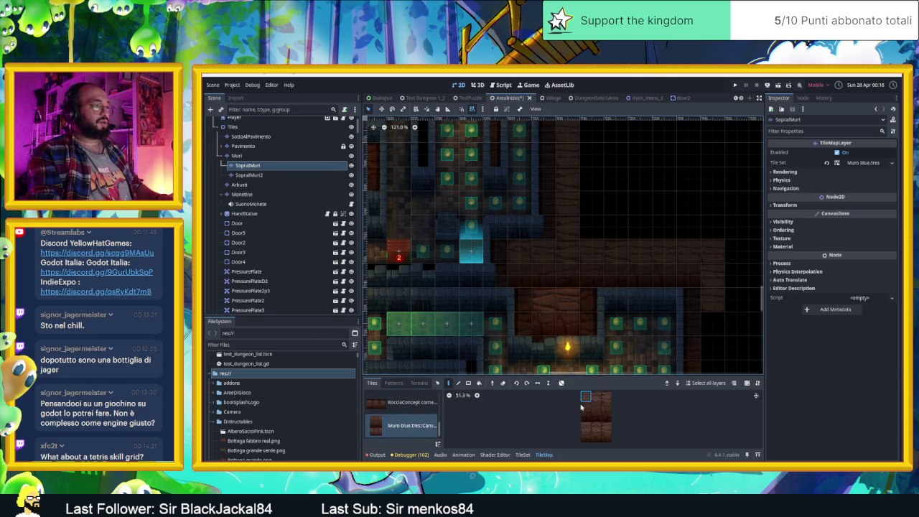
drag(586, 396, 610, 396)
scroll(678, 283, down, 1)
drag(678, 283, 524, 214)
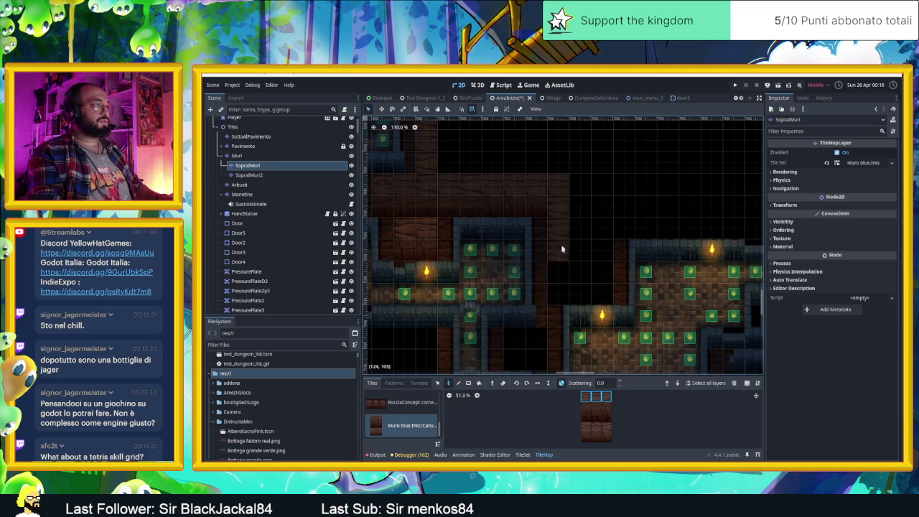
Paint brown wall tiles along the green corridor's top edge, extending the row rightward
mouse_move(574, 271)
mouse_down()
mouse_move(601, 273)
mouse_move(597, 221)
mouse_move(718, 206)
mouse_up()
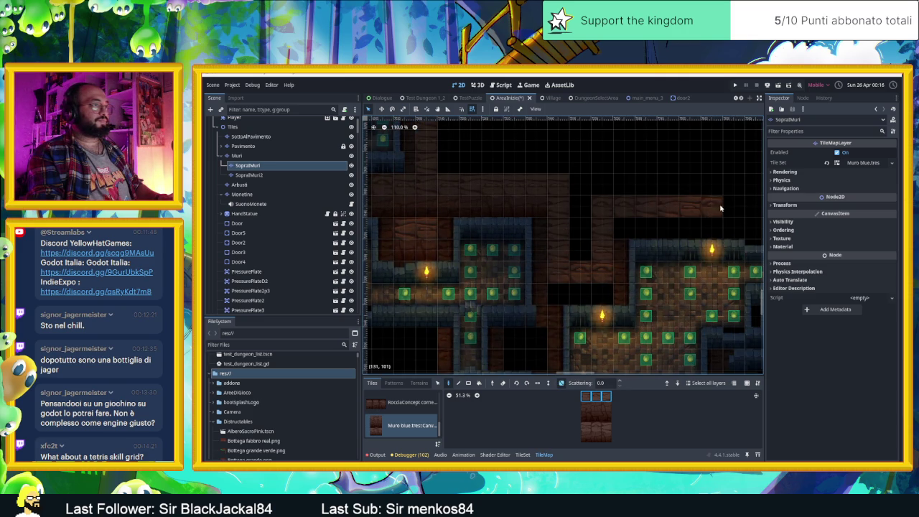
scroll(628, 206, up, 1)
drag(441, 205, 740, 212)
drag(465, 224, 724, 211)
scroll(720, 234, down, 3)
drag(578, 224, 708, 220)
drag(531, 224, 691, 220)
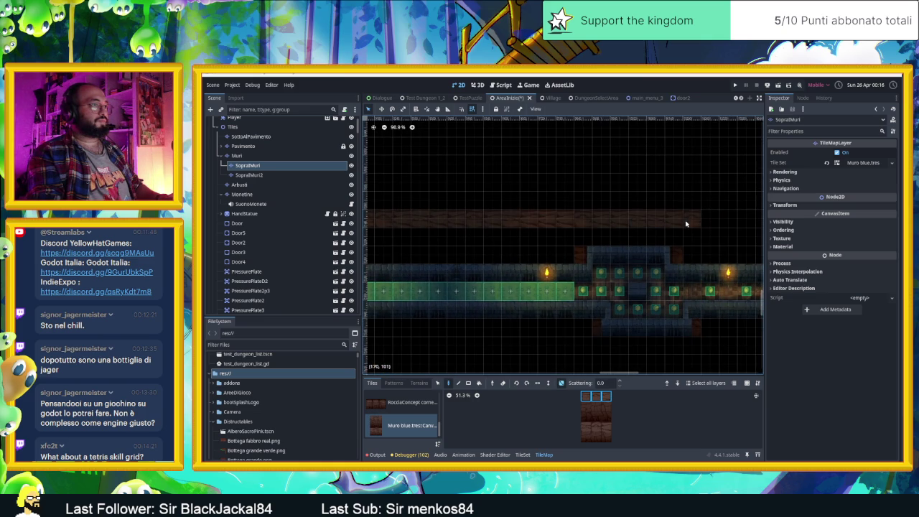
drag(438, 273, 710, 269)
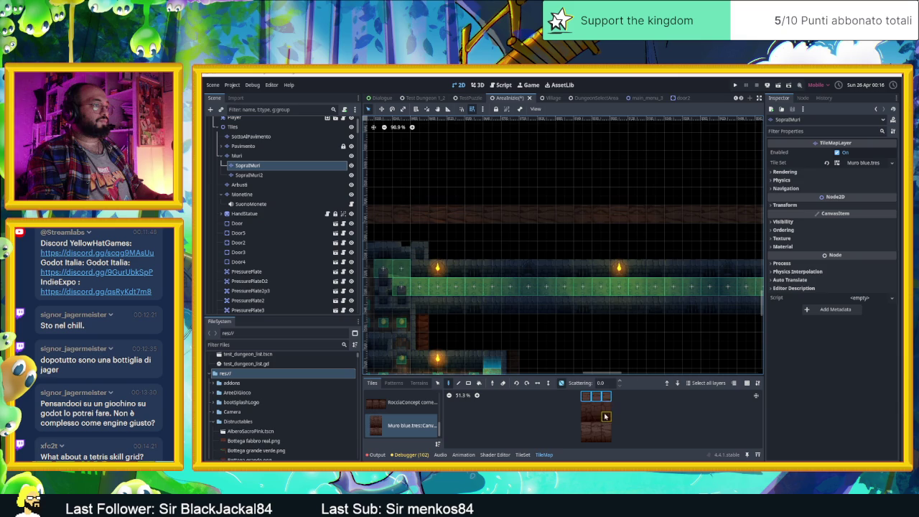
drag(608, 418, 584, 405)
With random scattering off, paint the brown wall row along the corridor up to the room
click(561, 384)
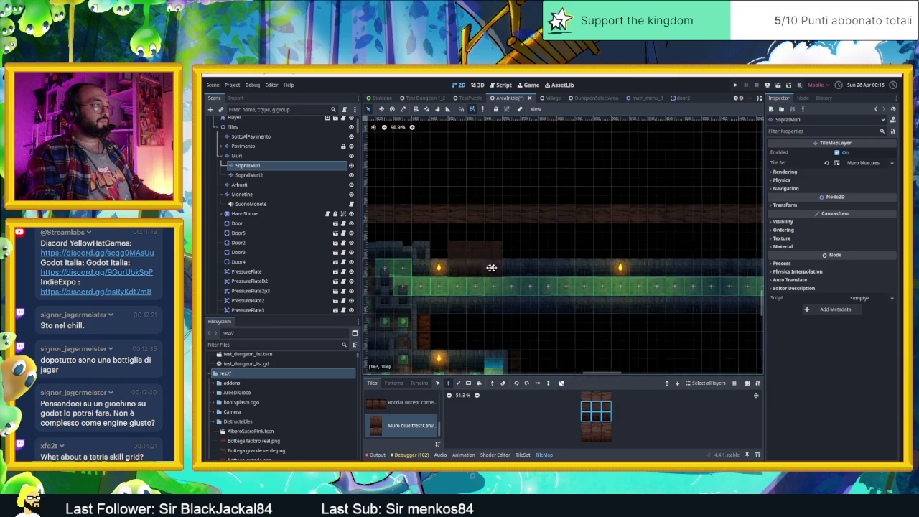
drag(456, 246, 743, 256)
drag(665, 256, 560, 245)
mouse_move(476, 243)
mouse_down()
mouse_move(652, 242)
mouse_move(537, 242)
mouse_up()
Fill the remaining gaps at the wall's end with the bottom row of three wall tiles
click(658, 242)
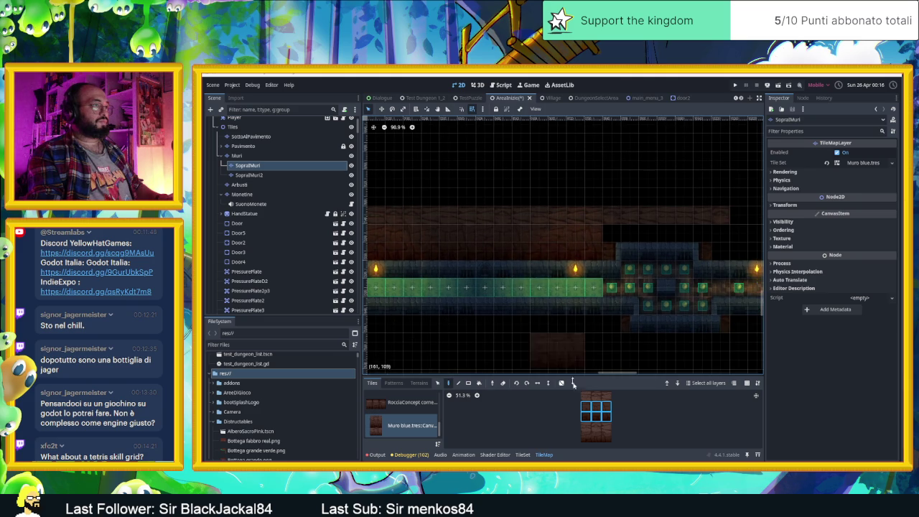
drag(586, 437, 611, 438)
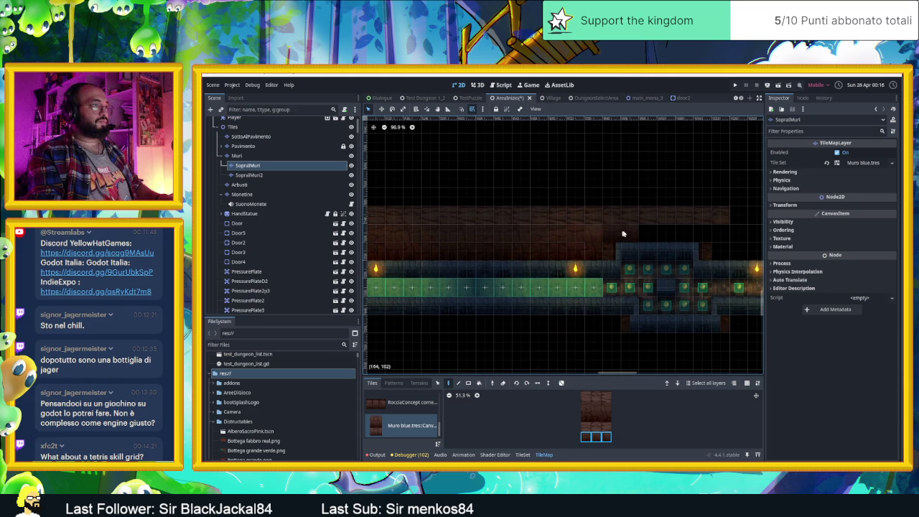
click(633, 234)
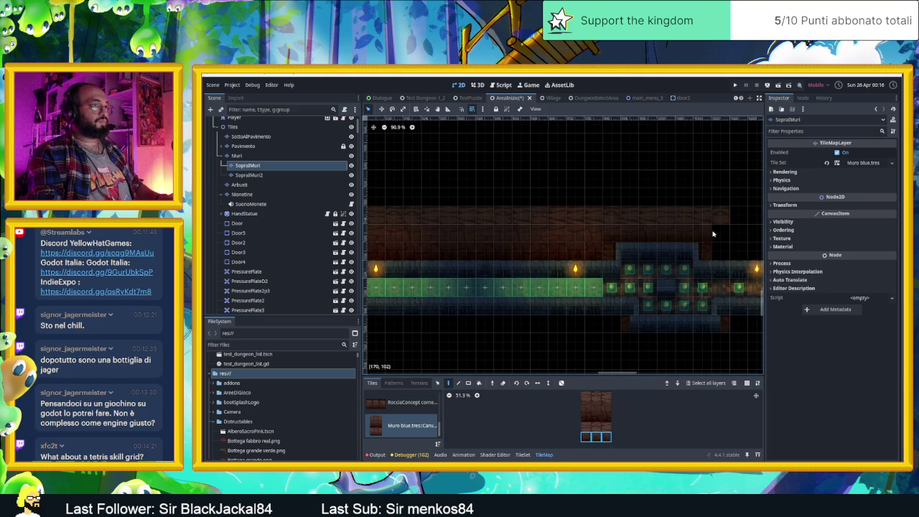
mouse_move(435, 263)
mouse_down()
mouse_move(567, 289)
mouse_move(636, 266)
mouse_move(437, 265)
mouse_move(600, 266)
mouse_up()
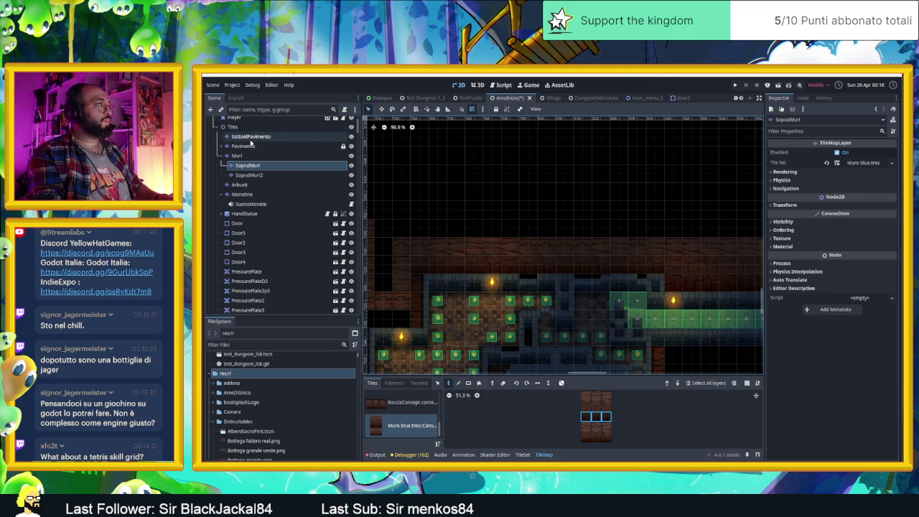
click(252, 136)
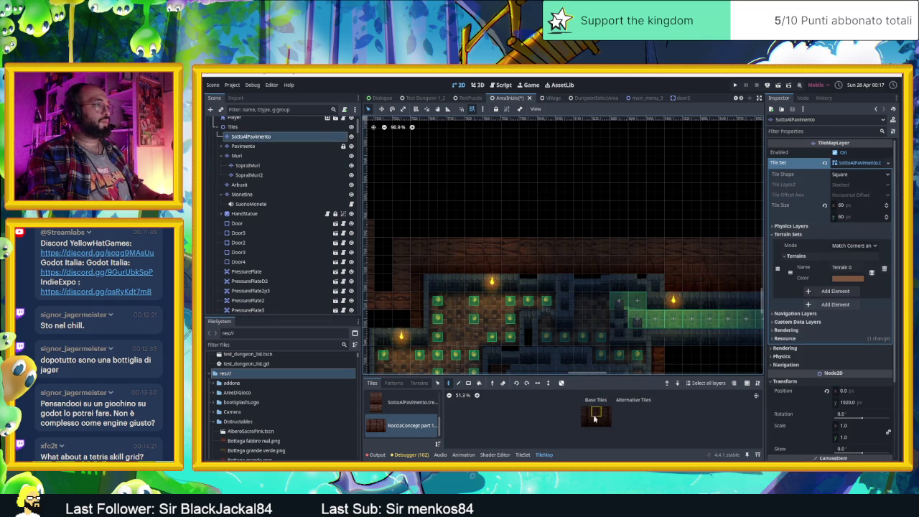
click(409, 403)
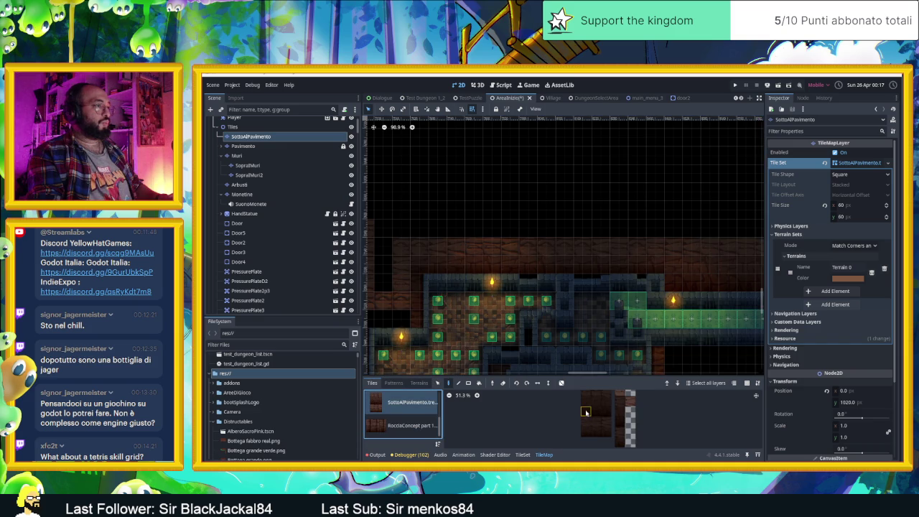
drag(603, 411, 604, 411)
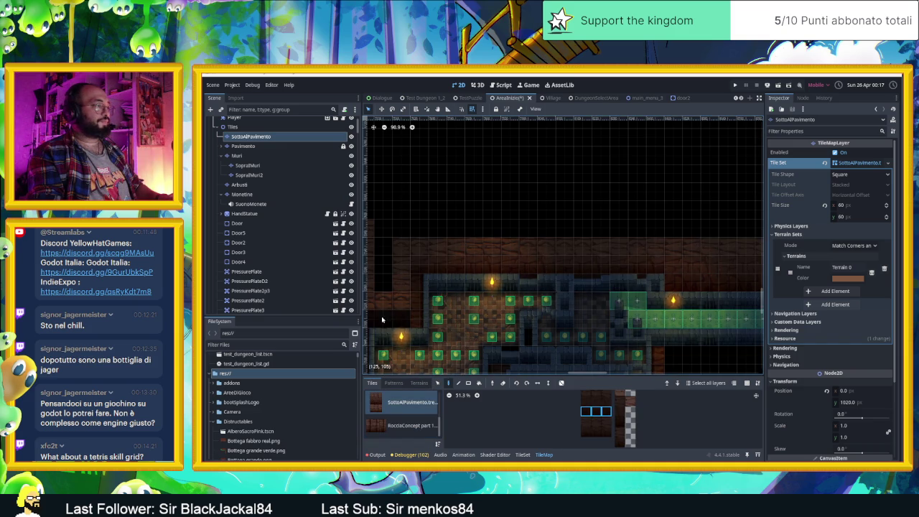
scroll(379, 322, down, 5)
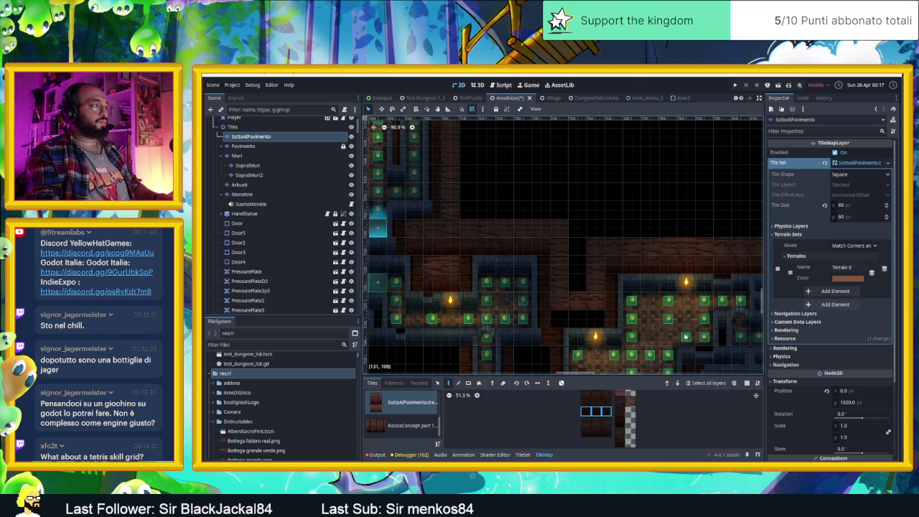
scroll(685, 337, down, 4)
drag(688, 339, 431, 305)
drag(675, 295, 345, 291)
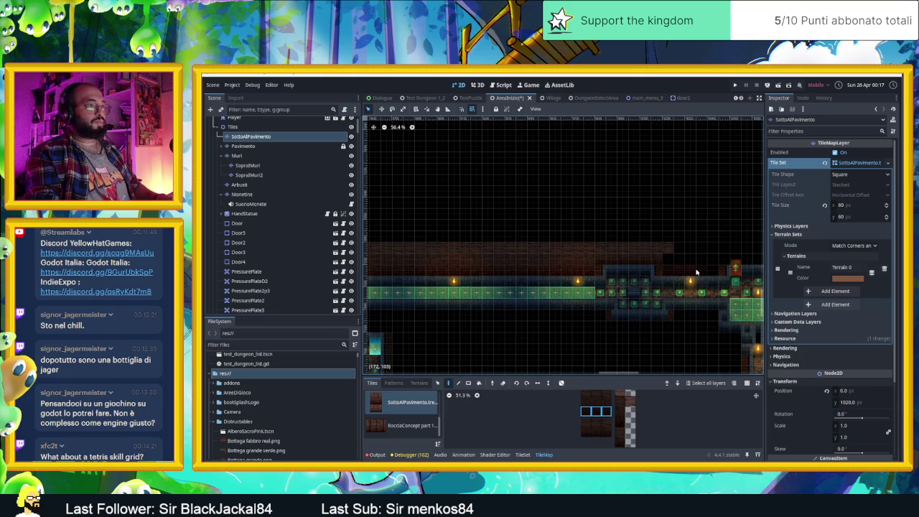
drag(696, 272, 464, 267)
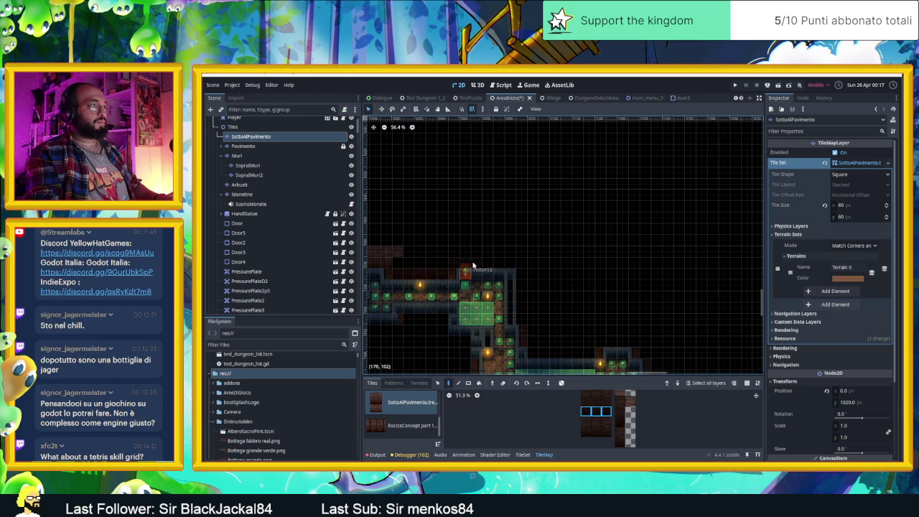
scroll(464, 267, up, 4)
scroll(465, 267, up, 3)
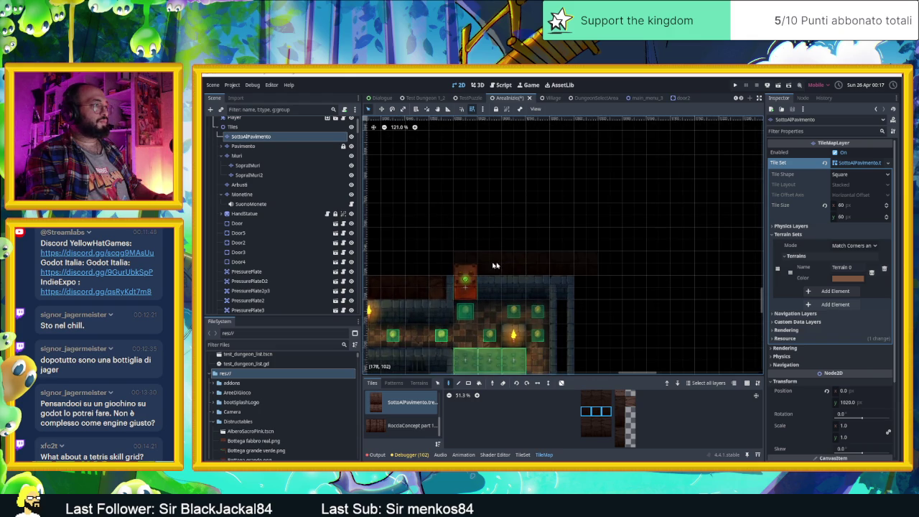
scroll(631, 307, down, 6)
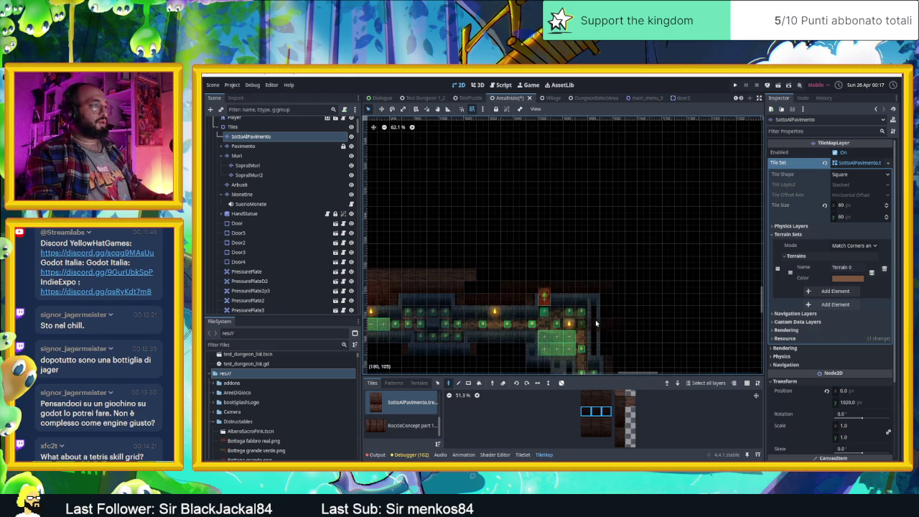
scroll(487, 301, down, 3)
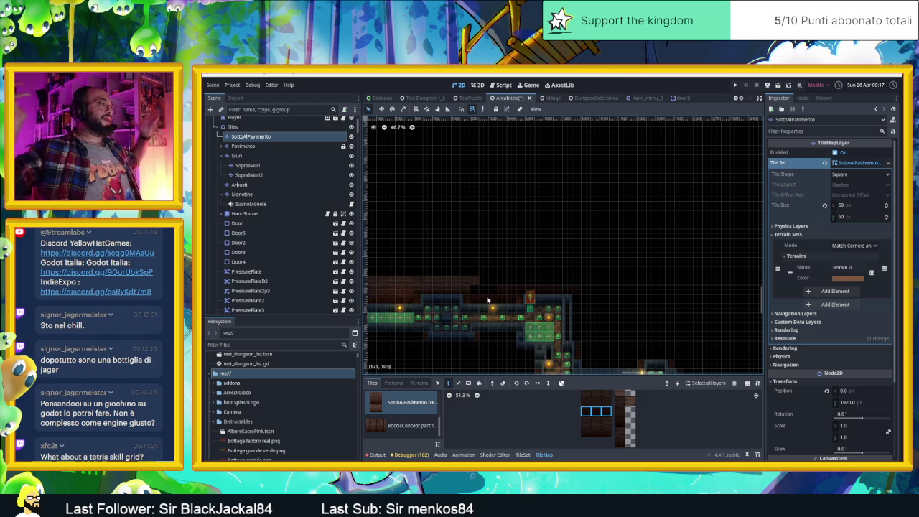
drag(476, 267, 671, 248)
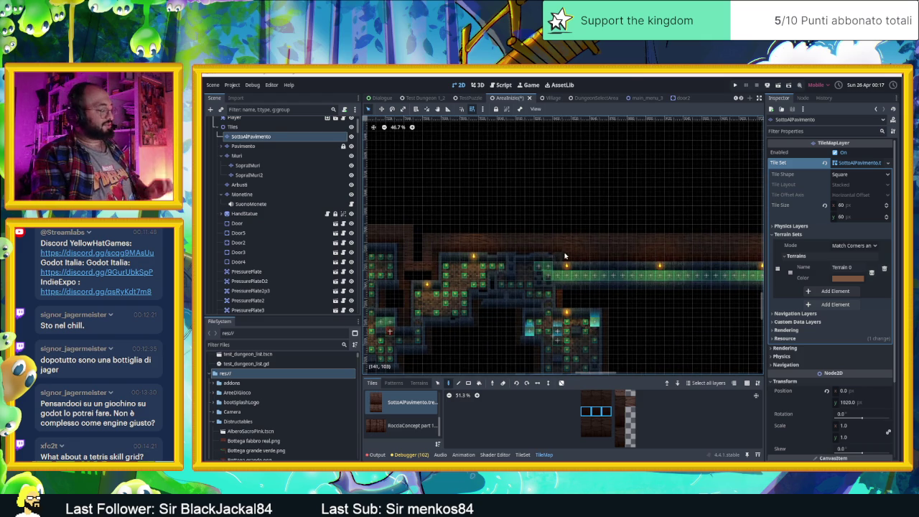
scroll(424, 270, up, 5)
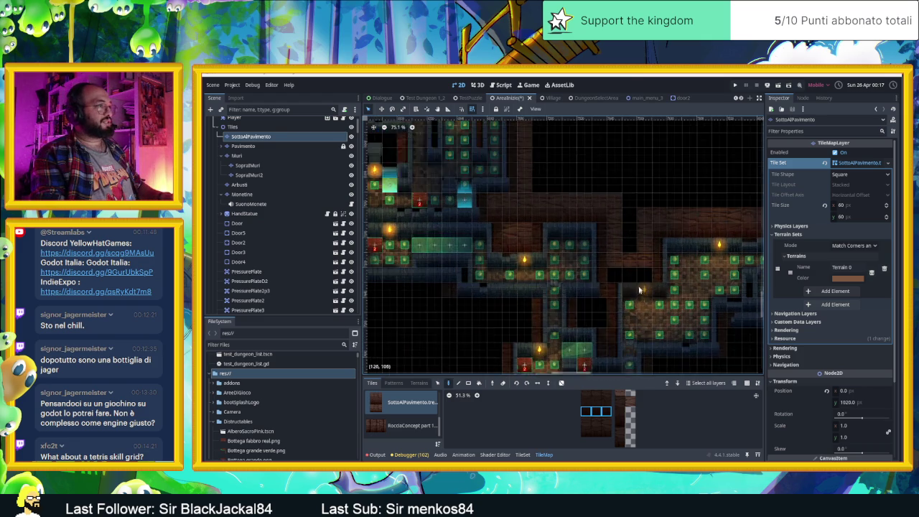
scroll(639, 289, up, 1)
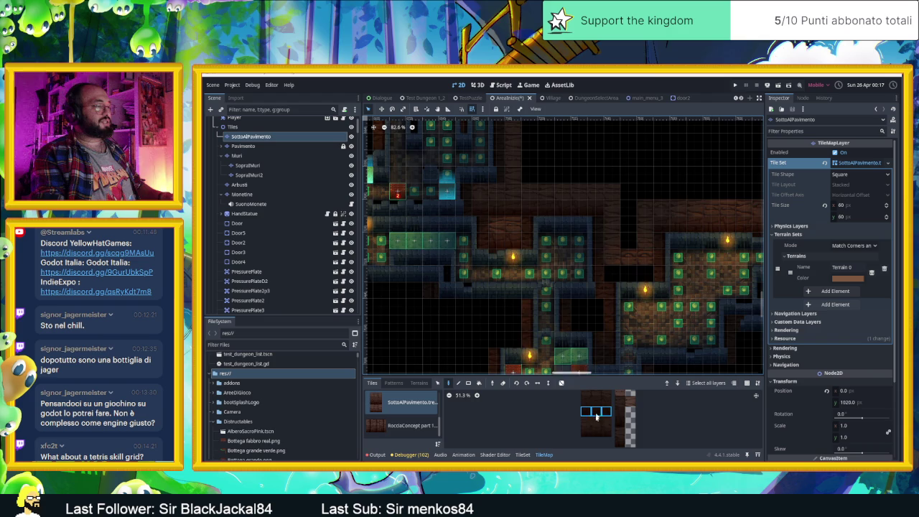
click(237, 155)
click(248, 166)
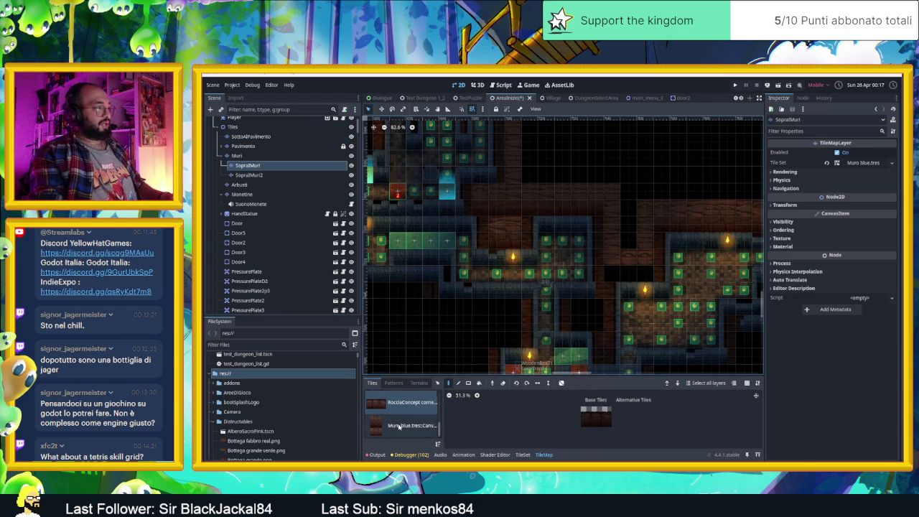
Select the Muro blue.tres bottom-row wall tiles and save the dungeon scene with Ctrl+S
click(398, 427)
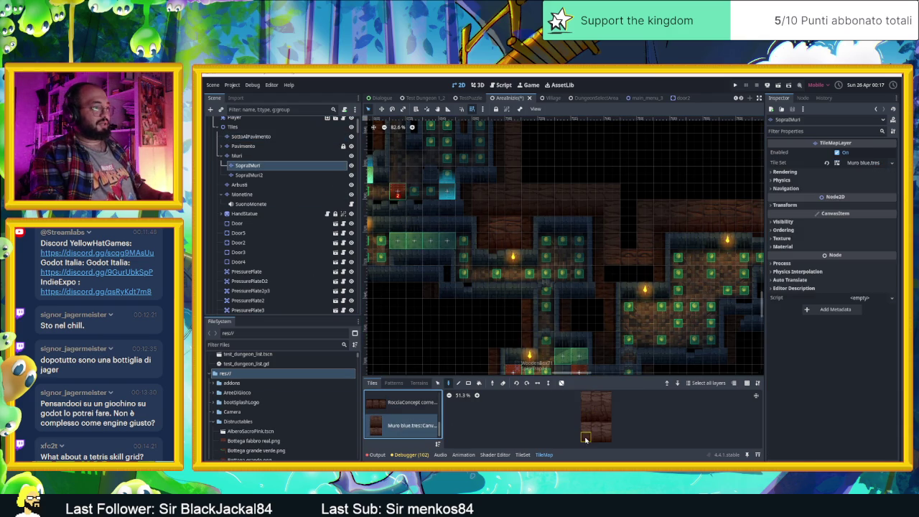
drag(585, 437, 607, 437)
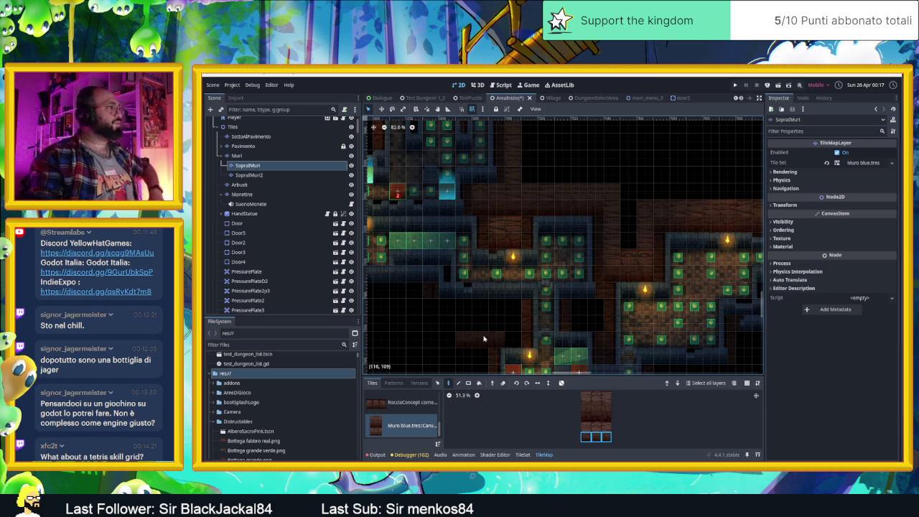
scroll(495, 308, down, 2)
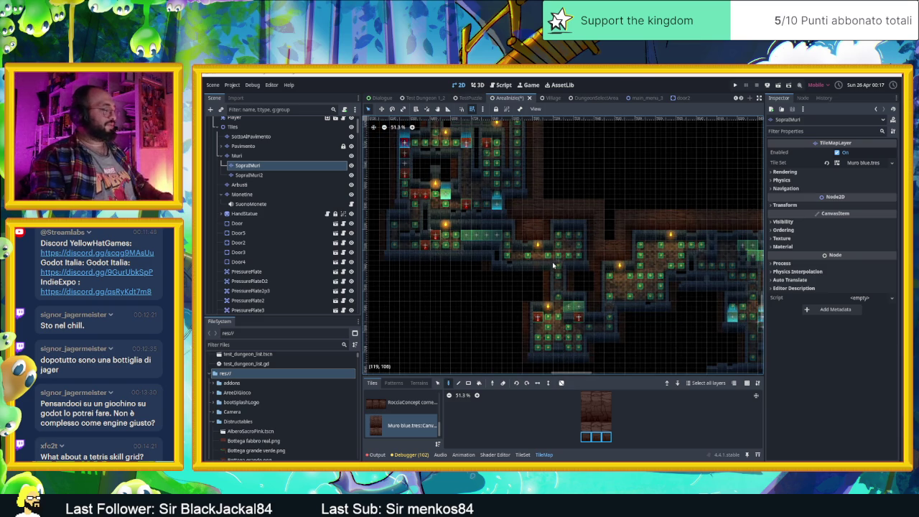
key(ctrl+s)
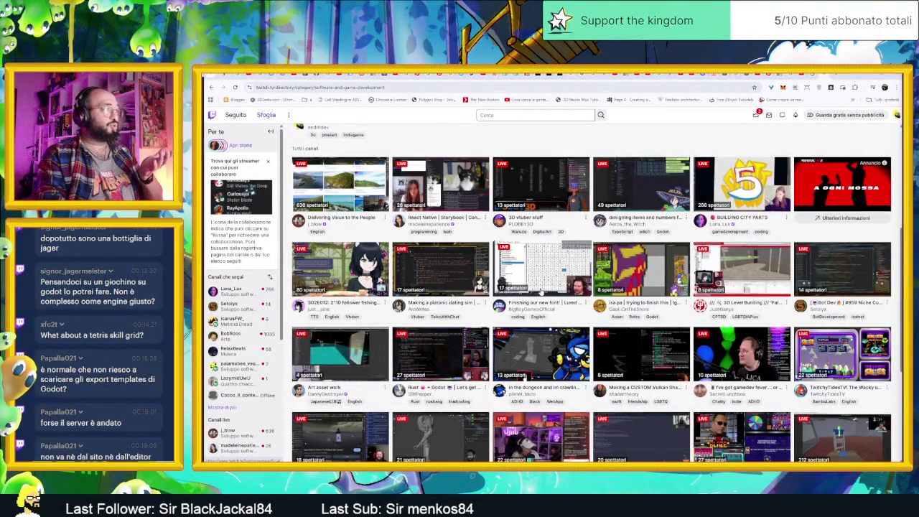
scroll(542, 291, up, 3)
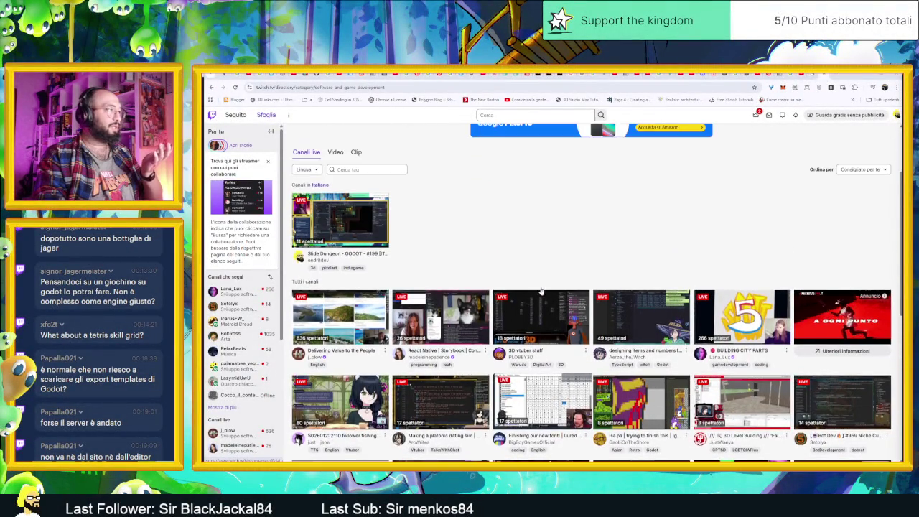
scroll(542, 291, down, 5)
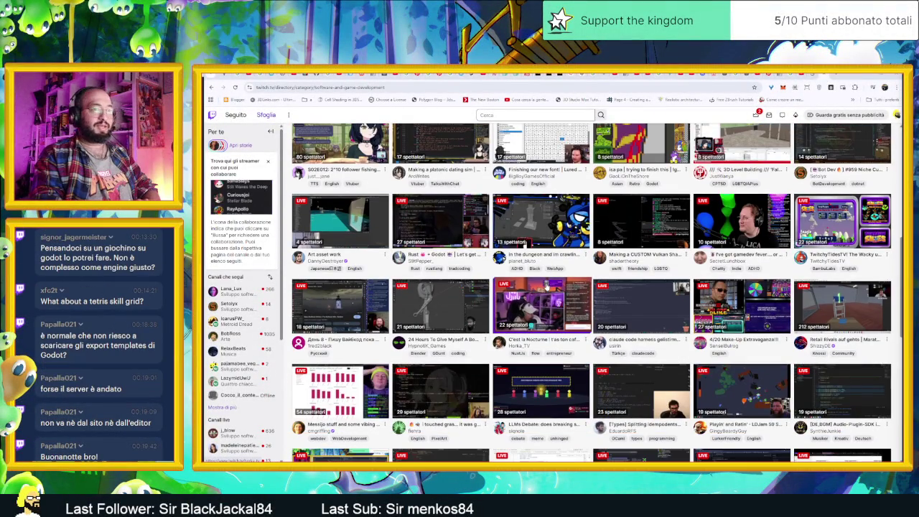